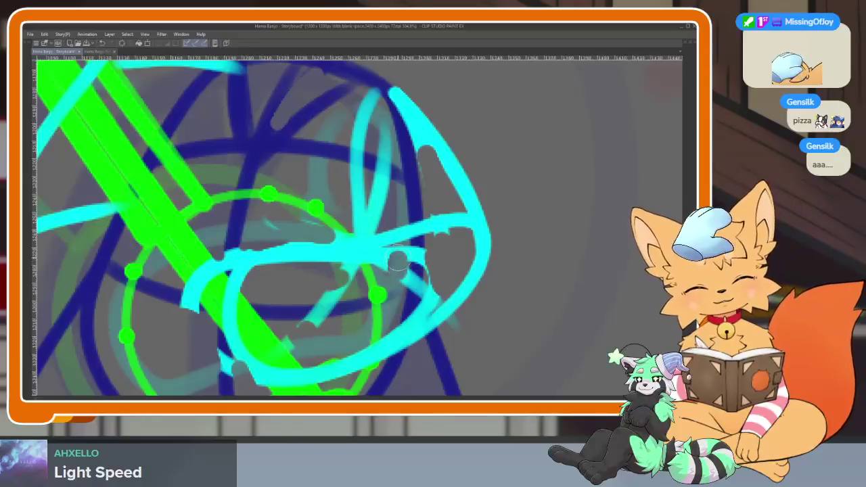
# Step: Compare the ellipse and angular cyan stroke versions, keeping the angular loop
pyautogui.scroll(-5, 495, 292)
pyautogui.scroll(5, 496, 292)
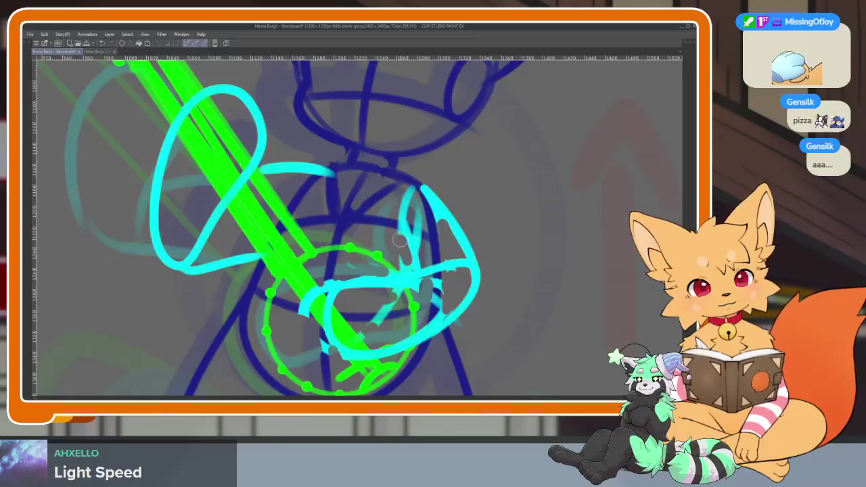
pyautogui.hotkey('ctrl', 'z')
pyautogui.hotkey('ctrl', 'y')
pyautogui.hotkey('ctrl', 'z')
pyautogui.hotkey('ctrl', 'y')
pyautogui.hotkey('ctrl', 'z')
pyautogui.hotkey('ctrl', 'y')
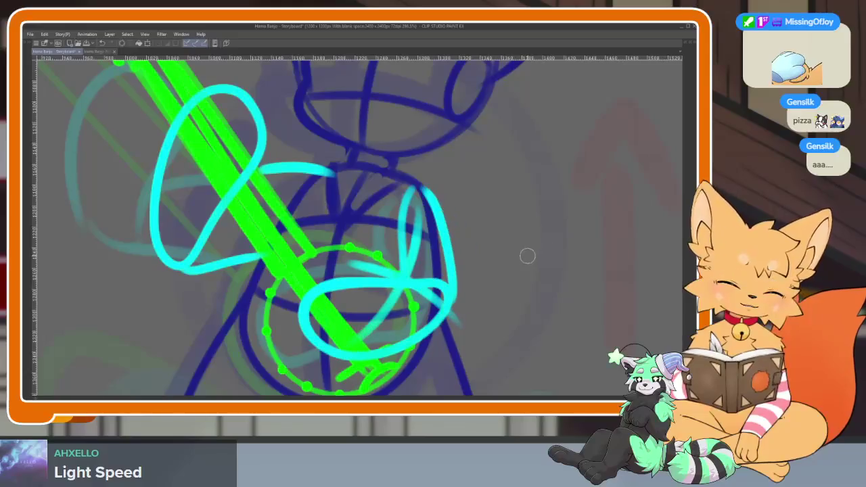
pyautogui.hotkey('ctrl', 'z')
pyautogui.hotkey('ctrl', 'y')
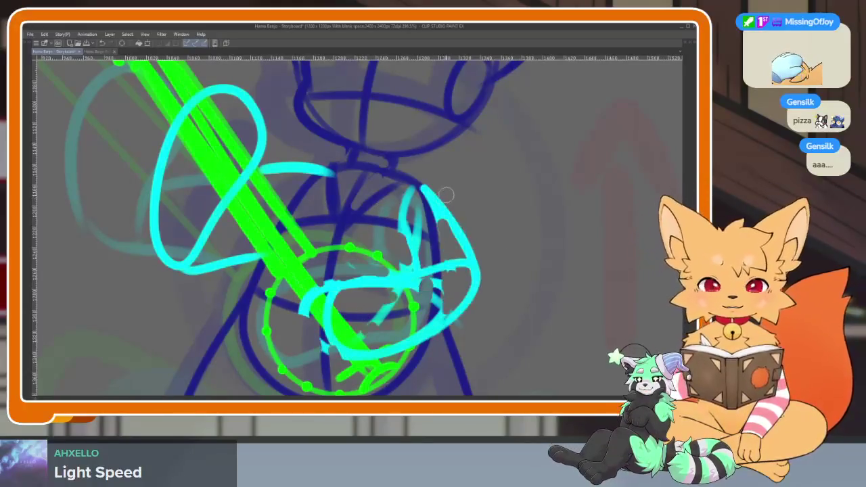
# Step: Erase the stray left tip of the cyan arm stroke
pyautogui.scroll(4, 324, 316)
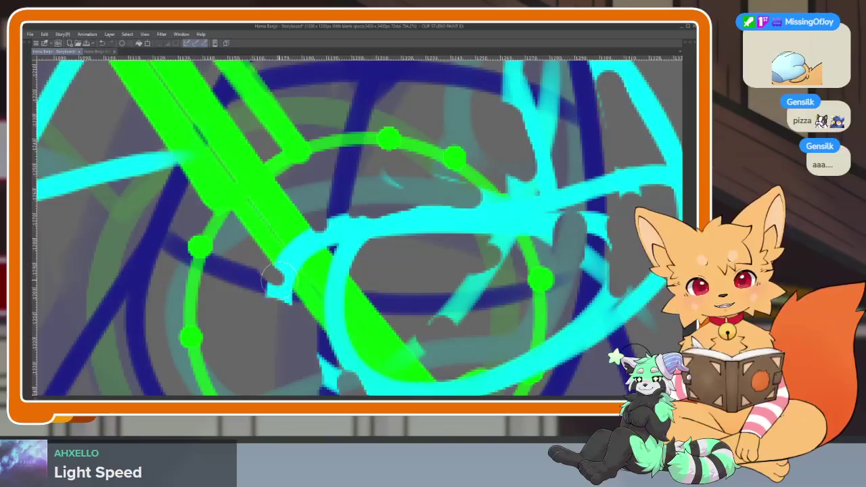
pyautogui.moveTo(337, 333)
pyautogui.mouseDown()
pyautogui.moveTo(318, 279)
pyautogui.moveTo(312, 356)
pyautogui.mouseUp()
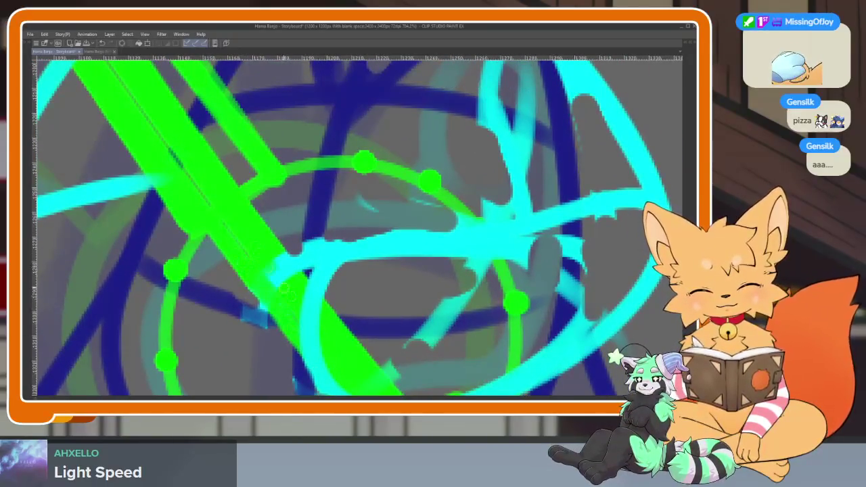
pyautogui.moveTo(321, 265); pyautogui.dragTo(305, 241)
pyautogui.scroll(-1, 440, 288)
pyautogui.scroll(-1, 446, 264)
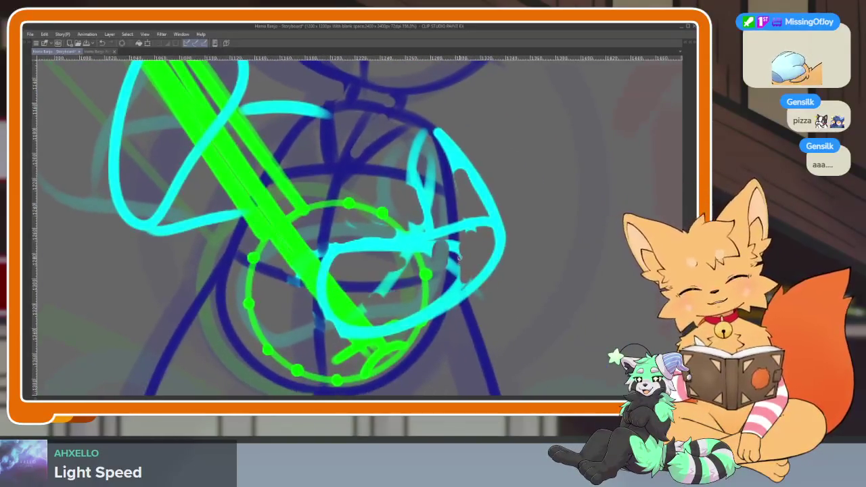
pyautogui.scroll(-3, 451, 273)
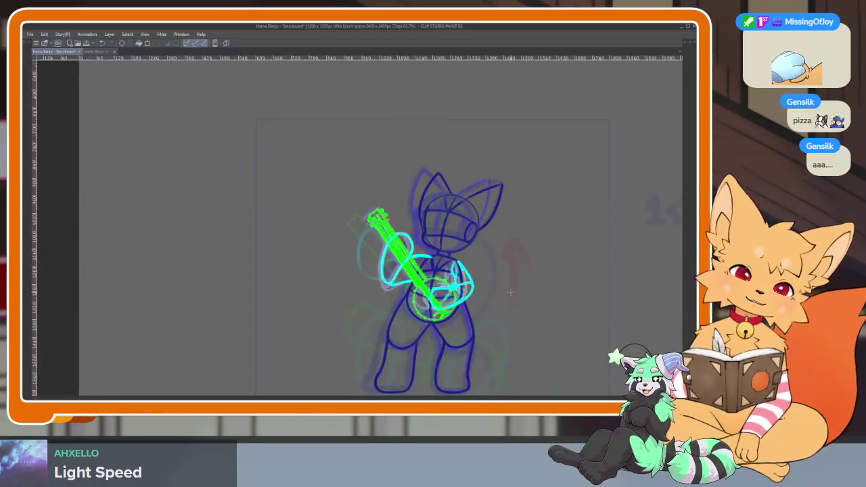
# Step: Step through neighbouring frames, restore the palettes and timeline, and go to frame 51
pyautogui.press('Right')
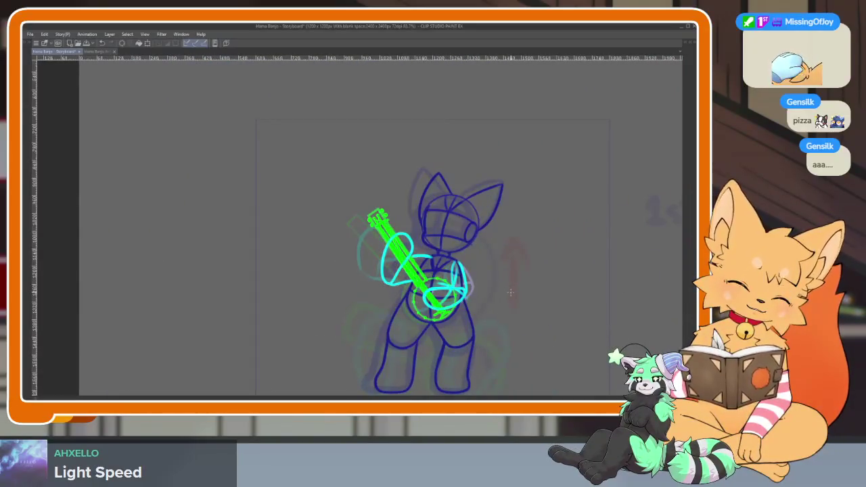
pyautogui.press('Right')
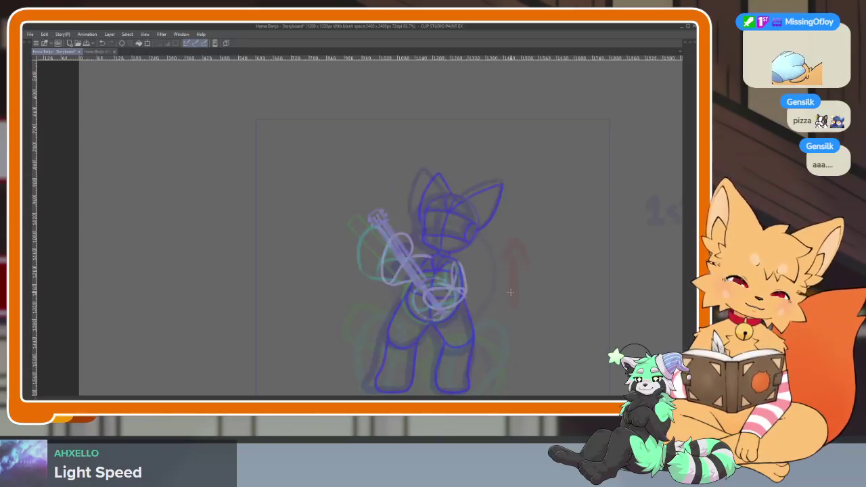
pyautogui.press('Tab')
pyautogui.click(184, 308)
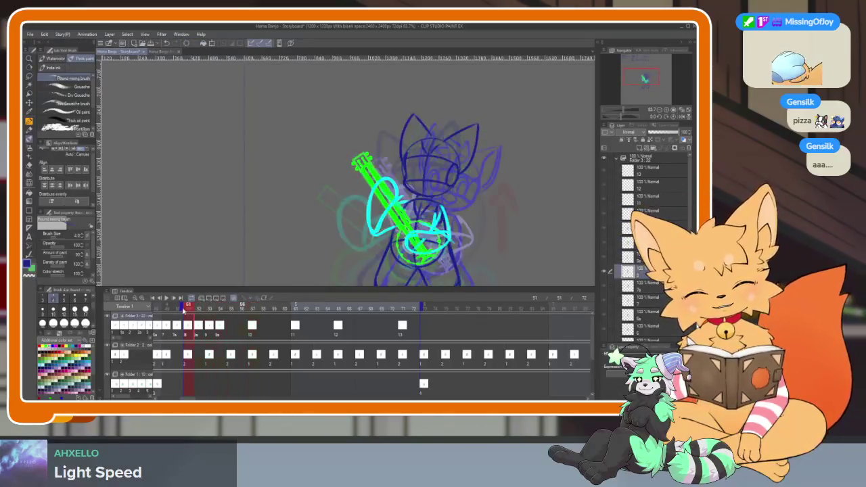
# Step: Preview the motion across frames 51 to 60, then hide the palettes
pyautogui.moveTo(200, 313)
pyautogui.mouseDown()
pyautogui.moveTo(295, 308)
pyautogui.moveTo(242, 308)
pyautogui.moveTo(254, 307)
pyautogui.mouseUp()
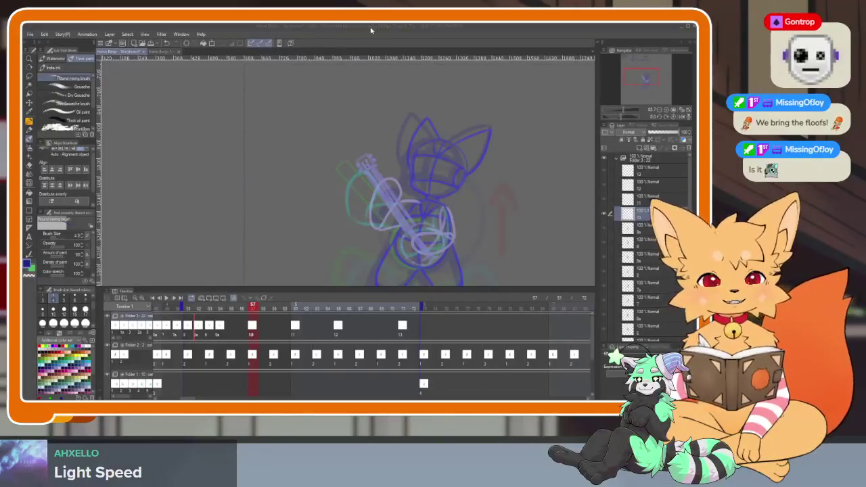
pyautogui.press('Tab')
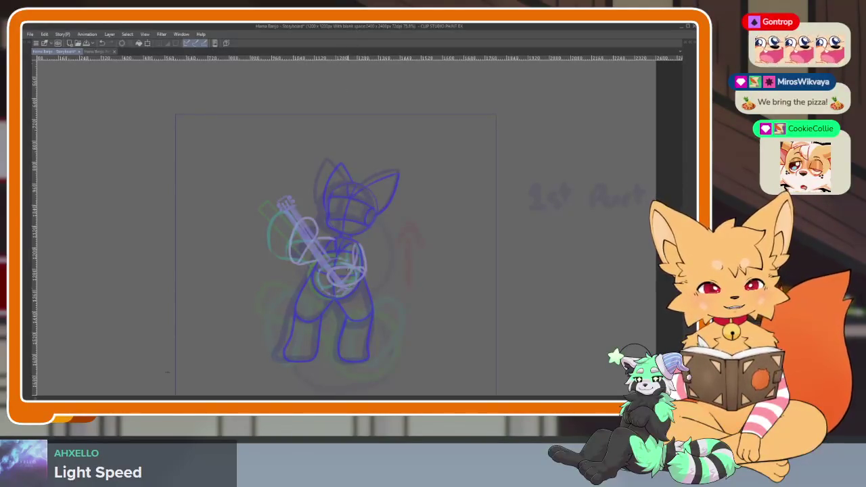
# Step: Restore the palettes and move the playhead back to frame 52
pyautogui.scroll(2, 360, 335)
pyautogui.scroll(-2, 361, 335)
pyautogui.press('Tab')
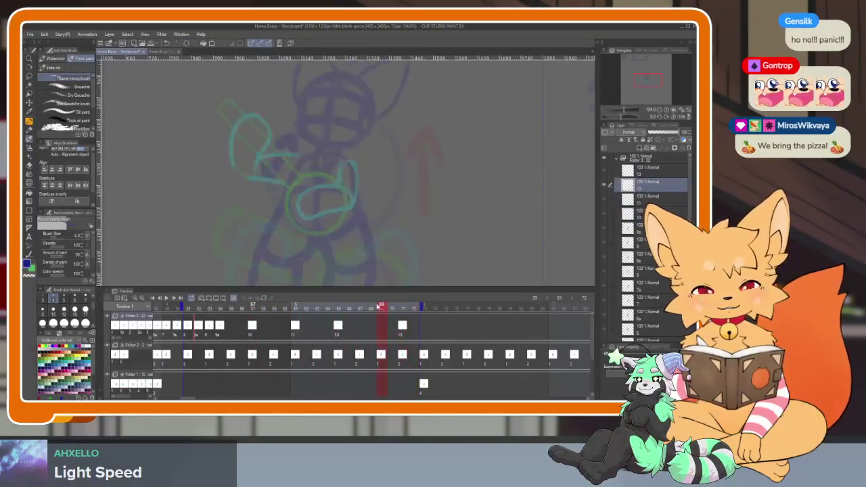
pyautogui.moveTo(279, 309); pyautogui.dragTo(205, 308)
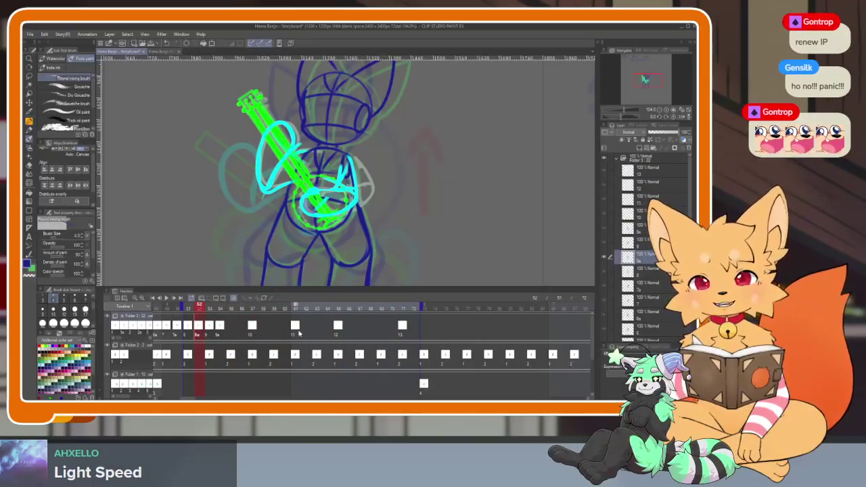
# Step: Scroll the timeline toward earlier frames, then hide the palettes again
pyautogui.hscroll(-3, 334, 353)
pyautogui.hscroll(-5, 334, 349)
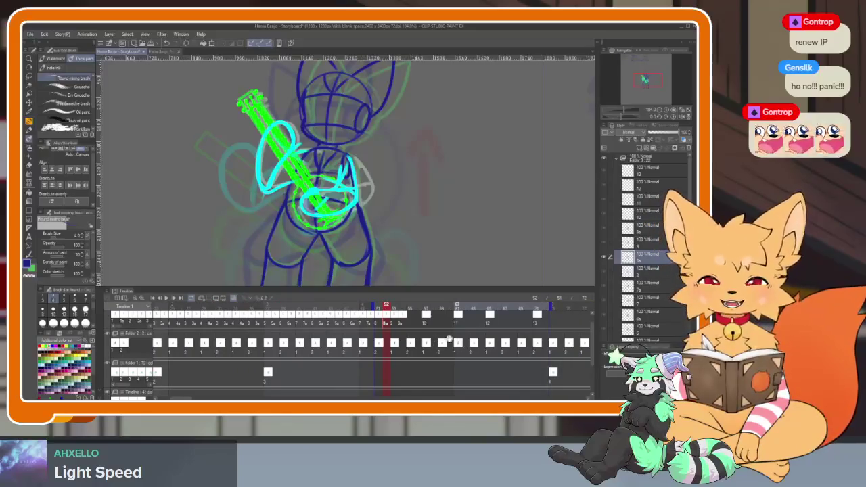
pyautogui.hscroll(-1, 444, 345)
pyautogui.hscroll(-1, 445, 346)
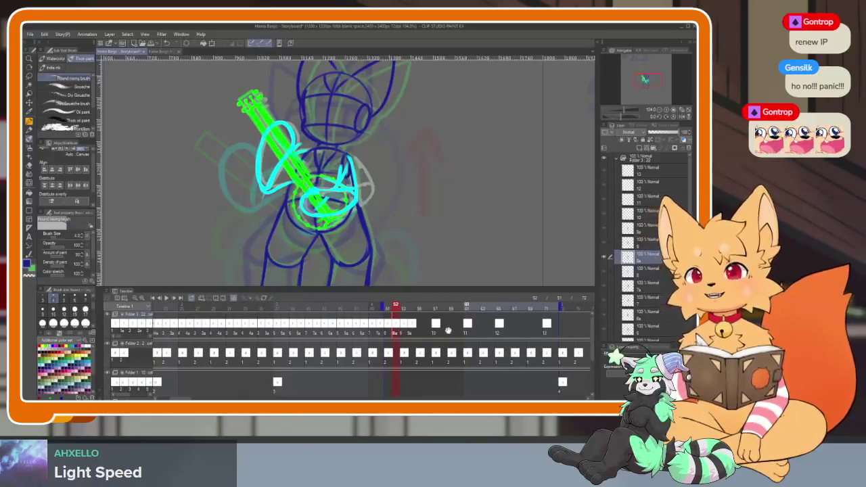
pyautogui.hscroll(2, 445, 338)
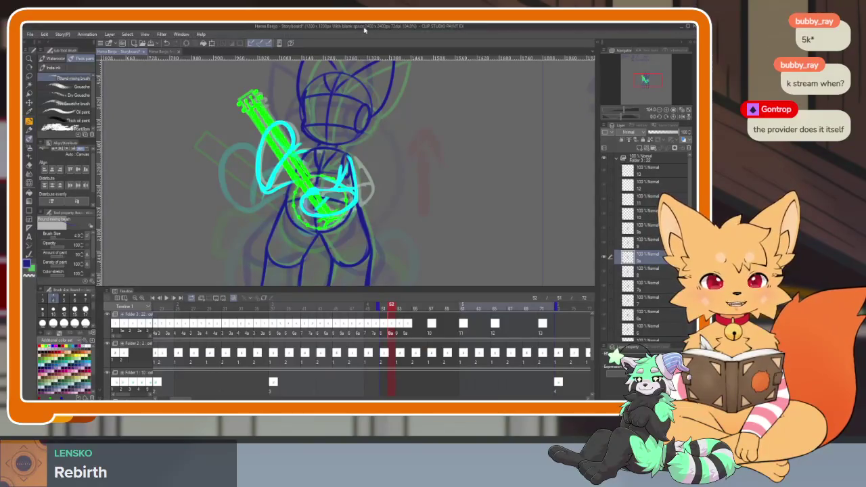
pyautogui.press('Tab')
# Step: Zoom the canvas and step one frame forward and back
pyautogui.scroll(3, 389, 296)
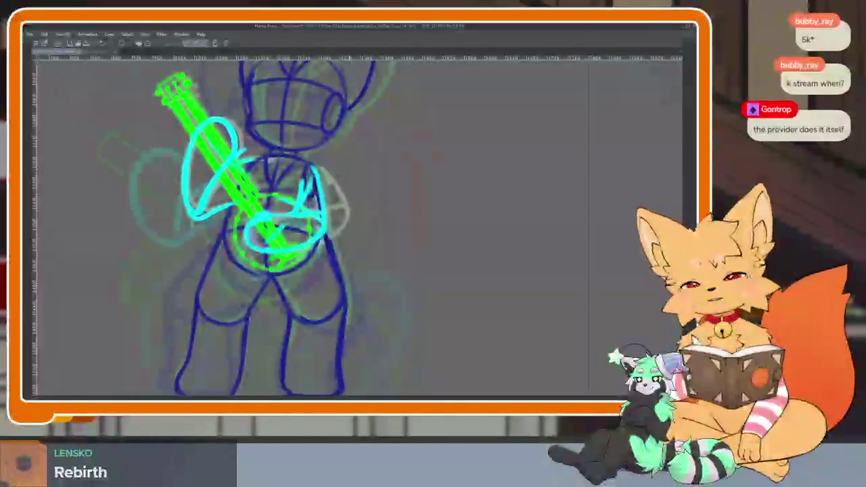
pyautogui.scroll(-1, 379, 298)
pyautogui.scroll(-1, 382, 284)
pyautogui.scroll(-1, 386, 275)
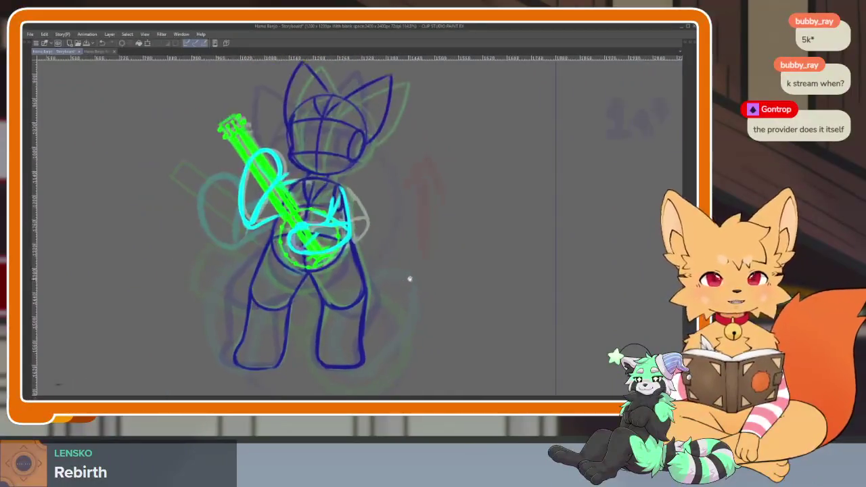
pyautogui.scroll(-1, 411, 281)
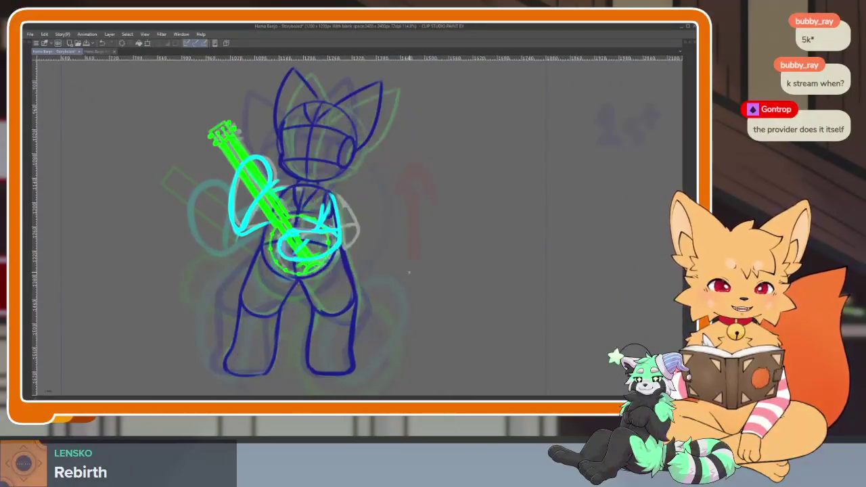
pyautogui.press('Right')
pyautogui.press('Left')
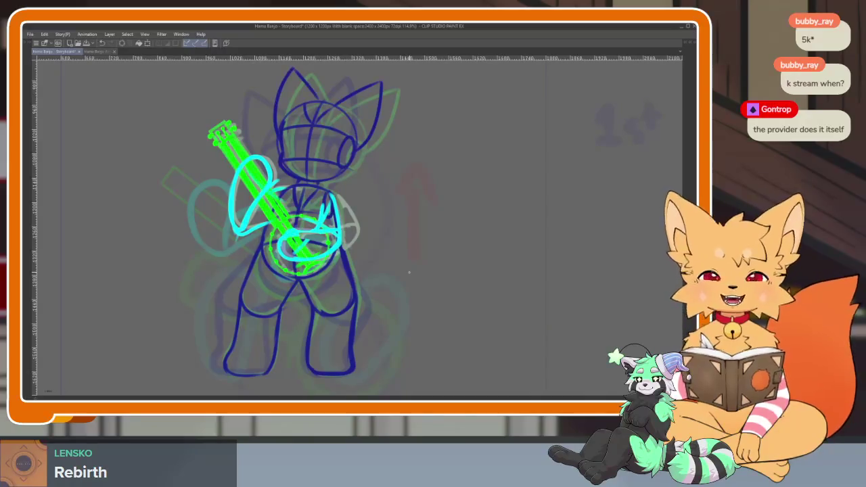
# Step: Toggle the palettes on and off while zooming the canvas
pyautogui.press('Tab')
pyautogui.press('Tab')
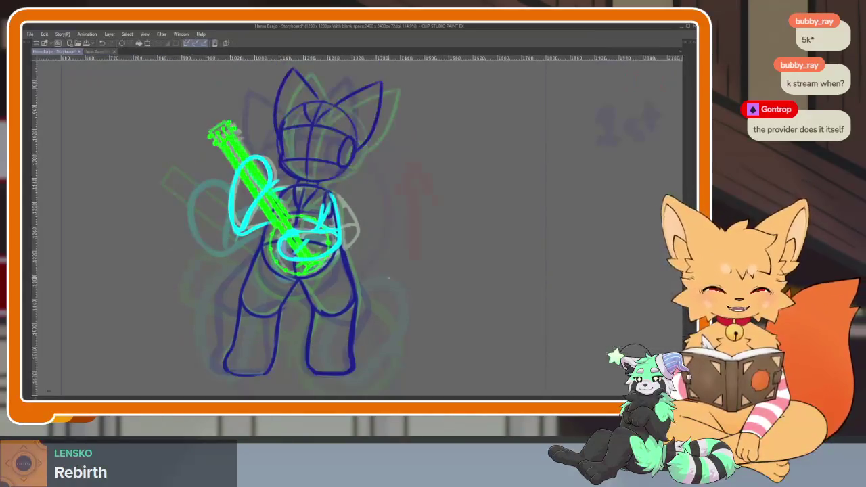
pyautogui.scroll(-1, 405, 274)
pyautogui.scroll(-1, 399, 277)
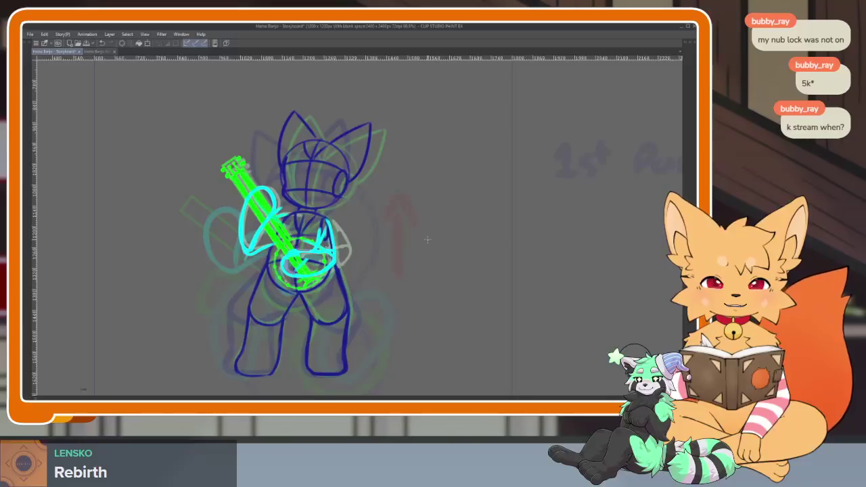
pyautogui.press('Tab')
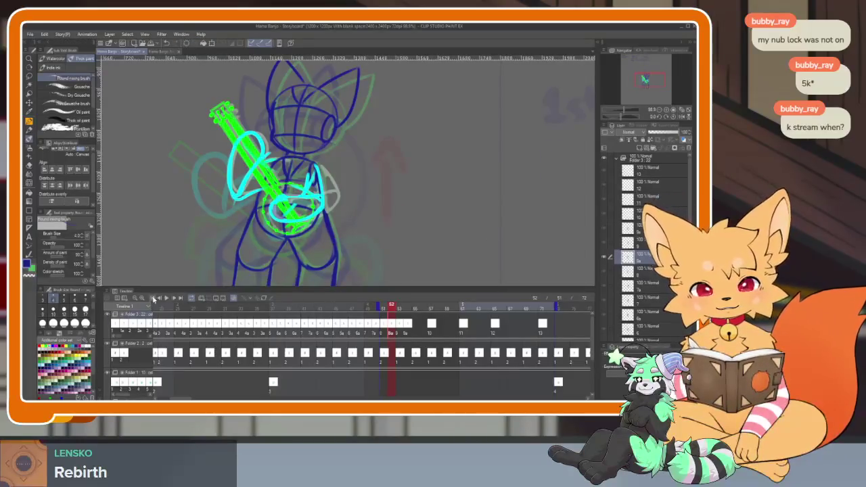
pyautogui.press('Tab')
# Step: Play and stop the animation preview, then bring back the palettes and layers
pyautogui.press('space')
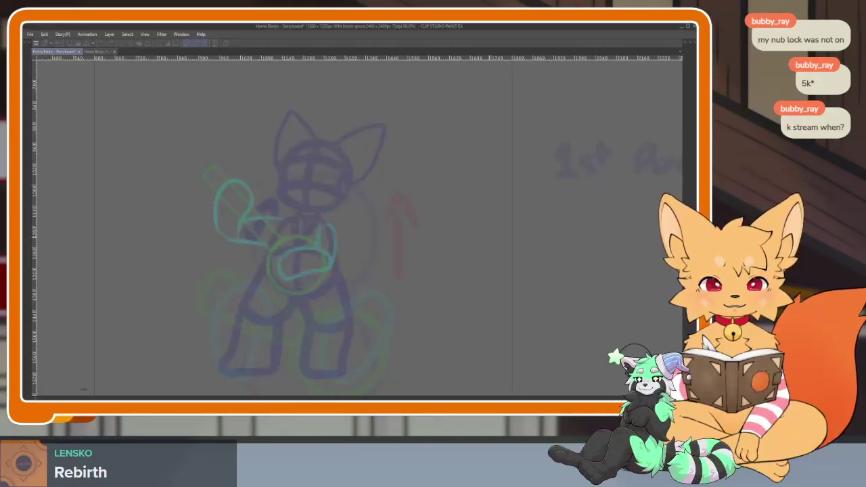
pyautogui.press('space')
pyautogui.press('Tab')
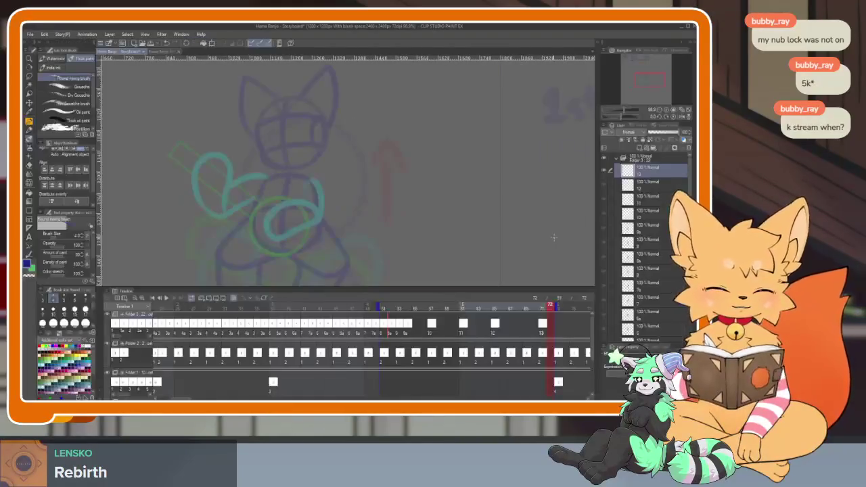
# Step: Jump to the guitar frame and view it full-canvas before restoring the palettes
pyautogui.hscroll(2, 405, 330)
pyautogui.hscroll(3, 404, 330)
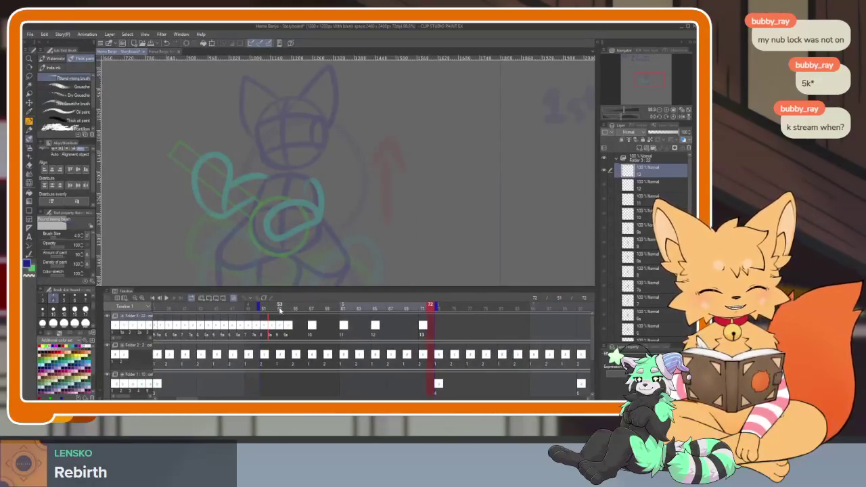
pyautogui.click(312, 307)
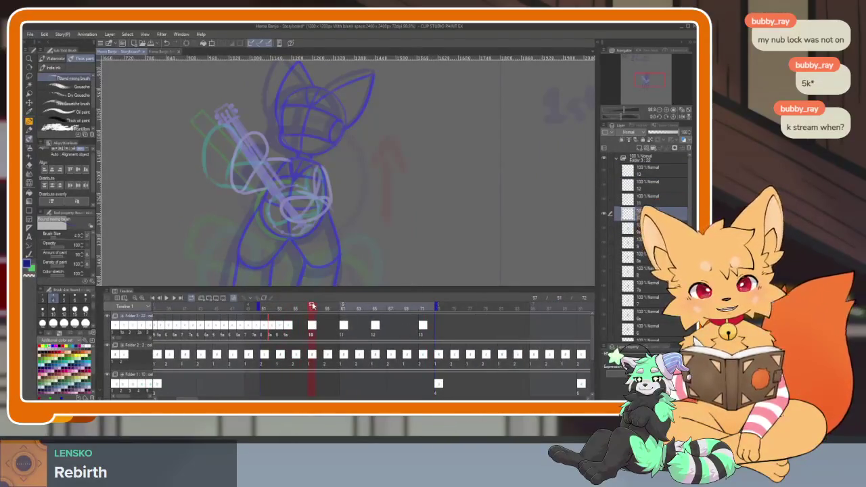
pyautogui.press('Tab')
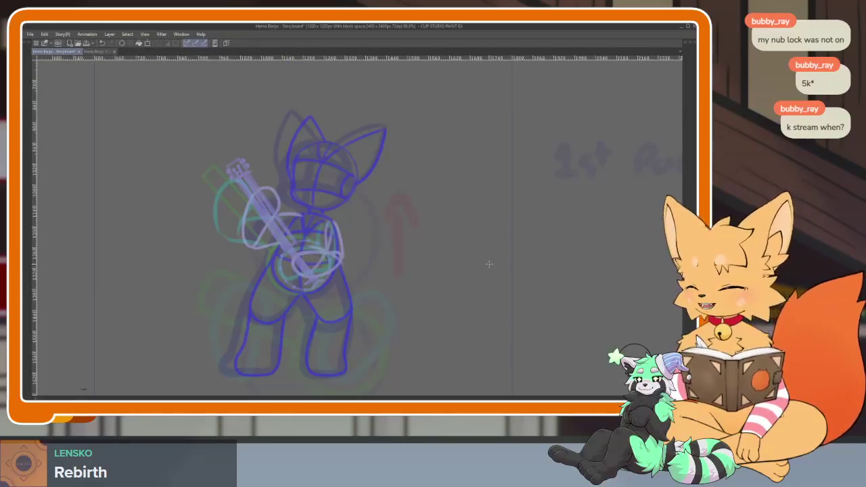
pyautogui.scroll(3, 406, 268)
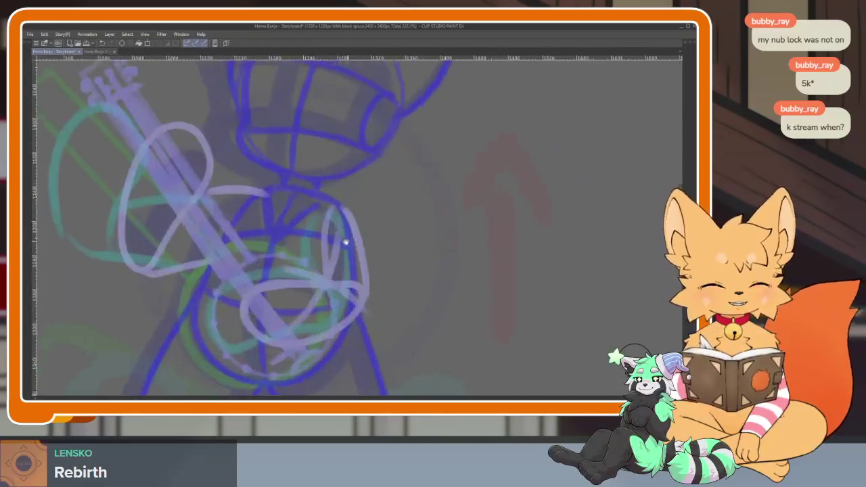
pyautogui.scroll(-5, 335, 251)
pyautogui.scroll(2, 359, 284)
pyautogui.press('Tab')
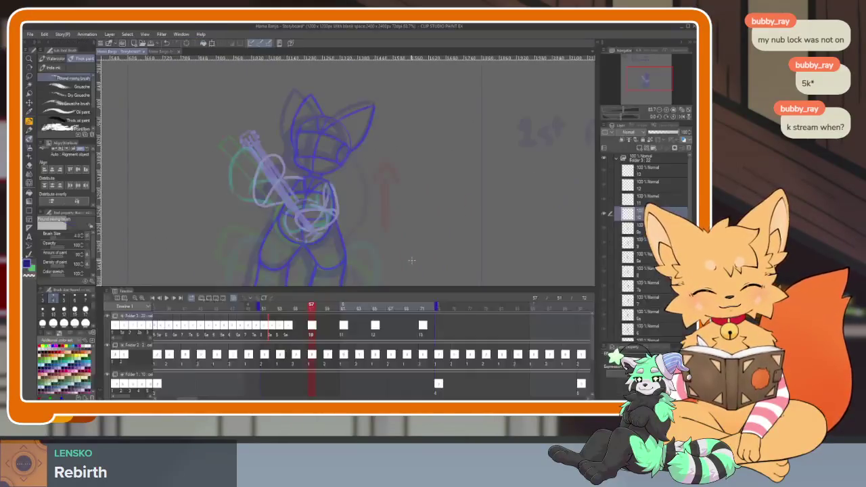
# Step: Scrub nearby frames, then loop-play the animation full-canvas and stop it
pyautogui.moveTo(313, 309); pyautogui.dragTo(312, 307)
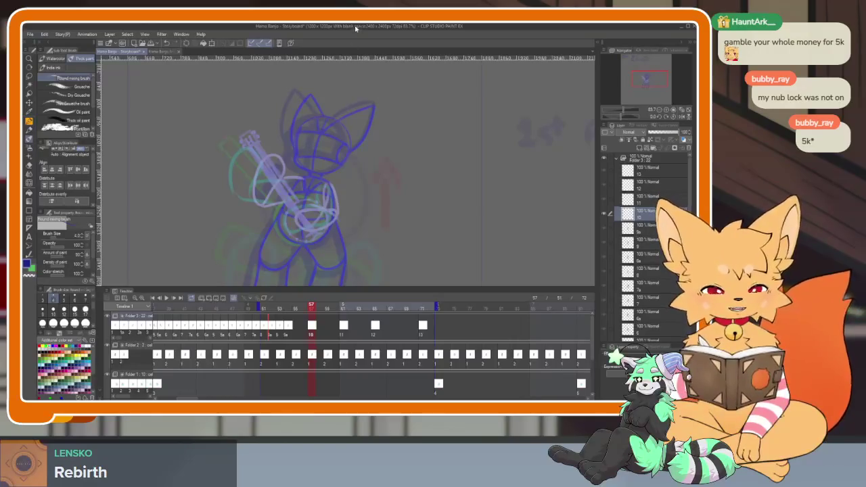
pyautogui.press('Tab')
pyautogui.scroll(3, 357, 315)
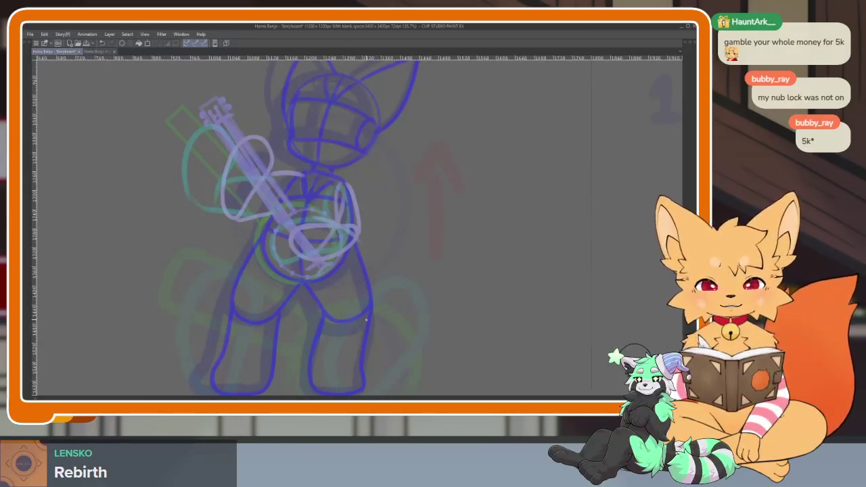
pyautogui.press('space')
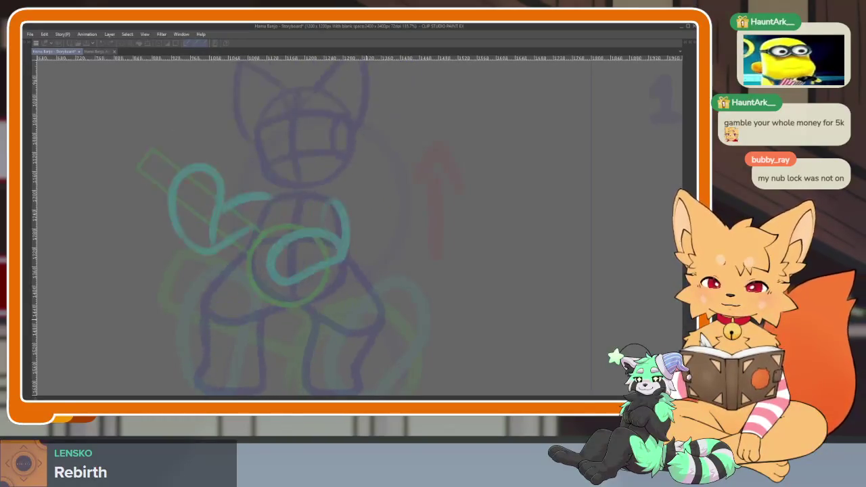
pyautogui.press('Tab')
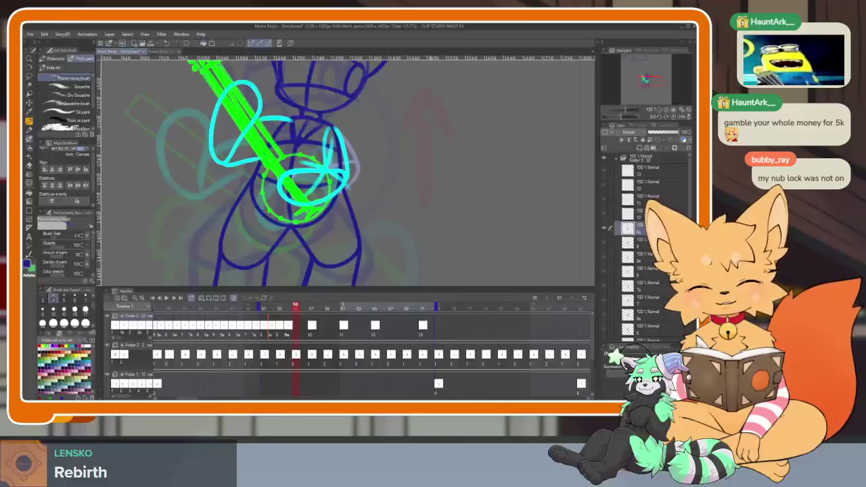
# Step: Scrub to frame 54, hide all panels, and zoom out to see the whole fox
pyautogui.moveTo(295, 306); pyautogui.dragTo(295, 306)
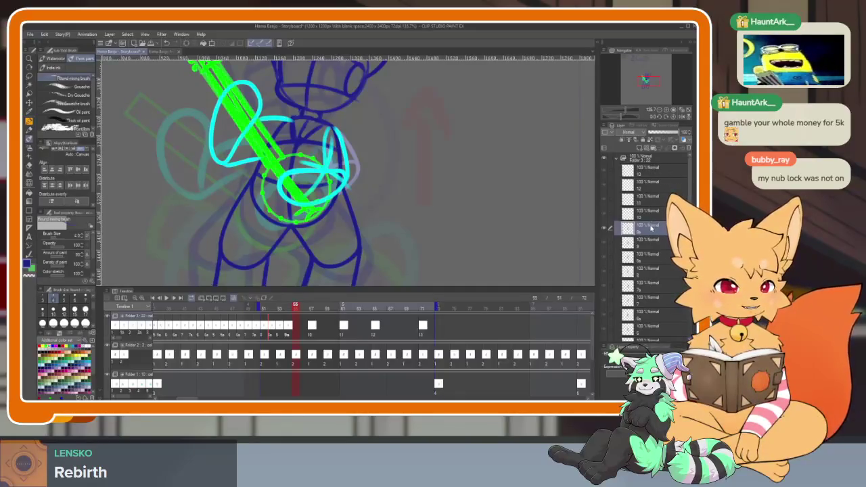
pyautogui.press('Tab')
pyautogui.scroll(-3, 397, 329)
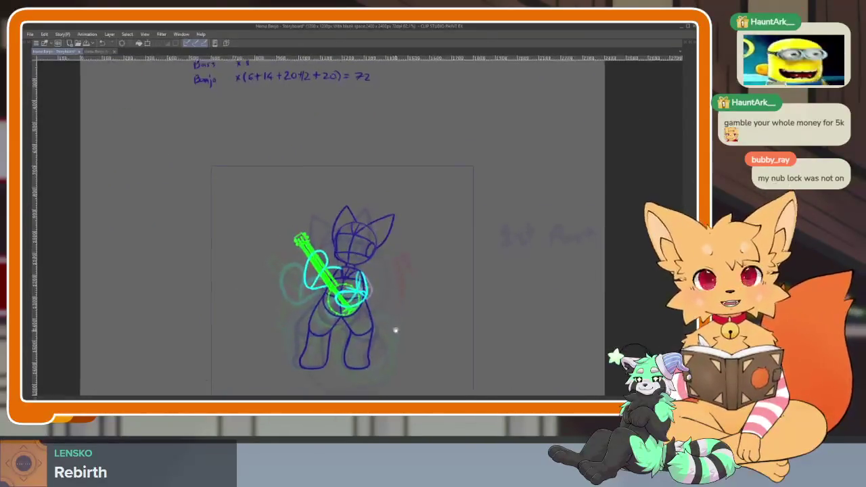
# Step: Restore the palettes and collapse the 'Folder 3 : 22' layer folder
pyautogui.scroll(-1, 397, 332)
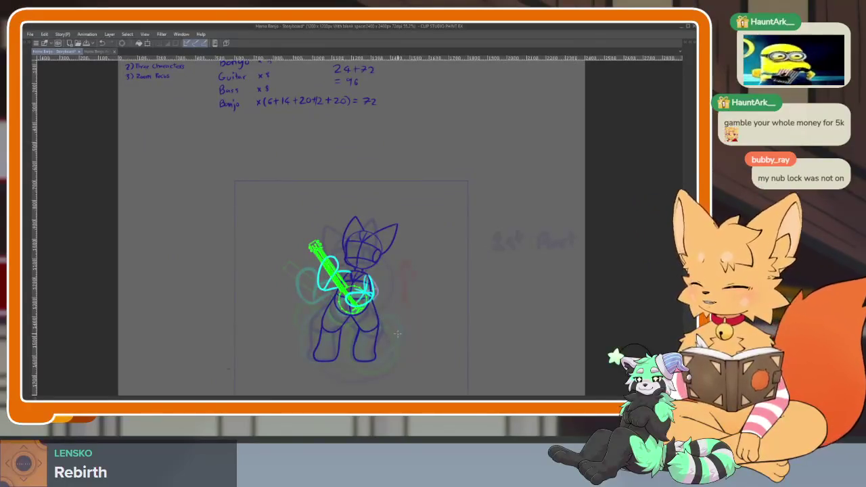
pyautogui.press('Tab')
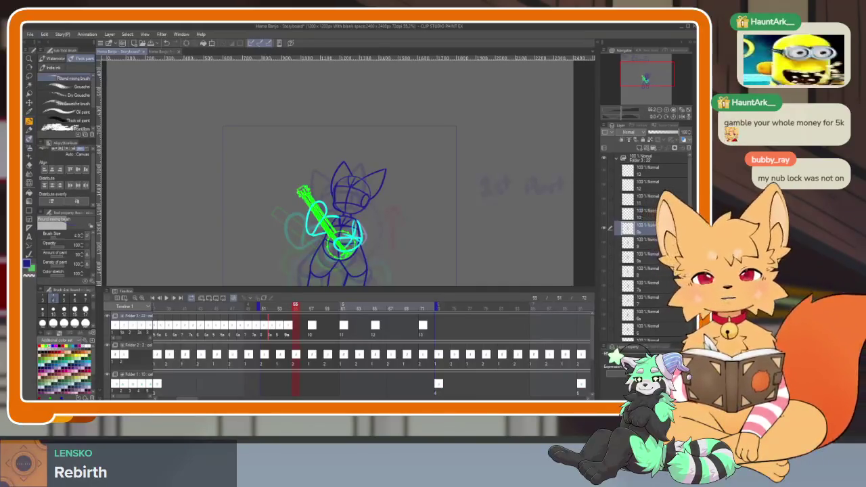
pyautogui.click(617, 159)
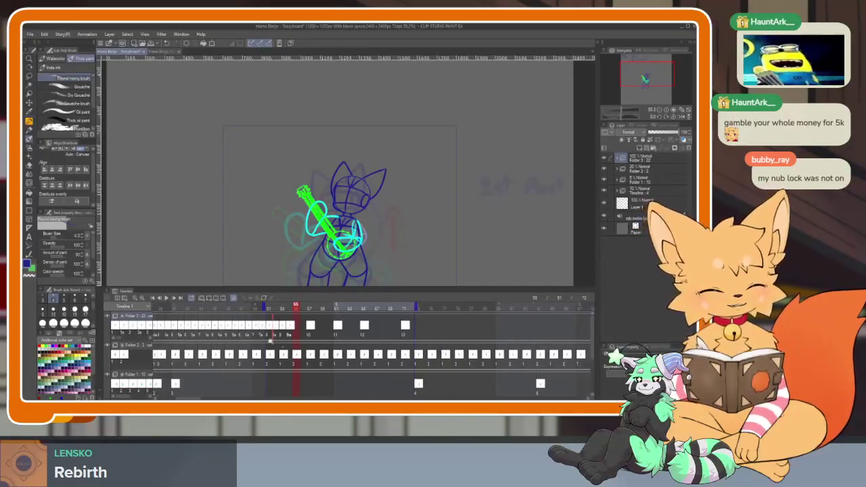
pyautogui.scroll(-5, 262, 327)
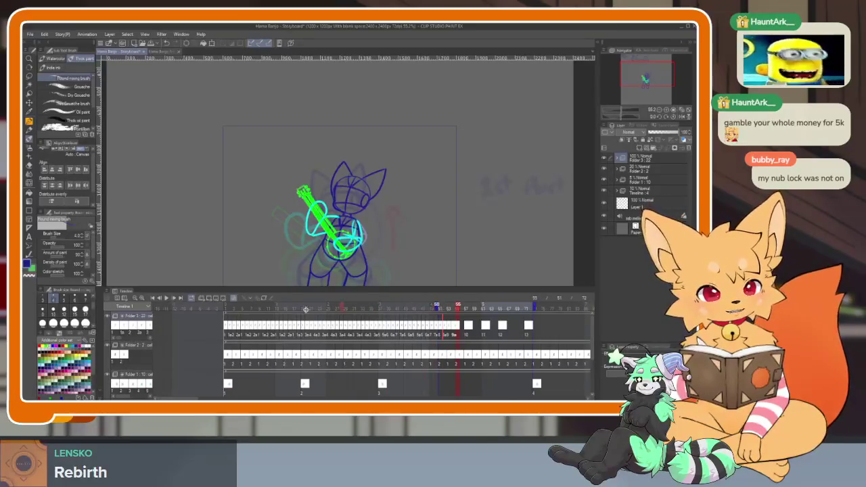
pyautogui.scroll(3, 224, 308)
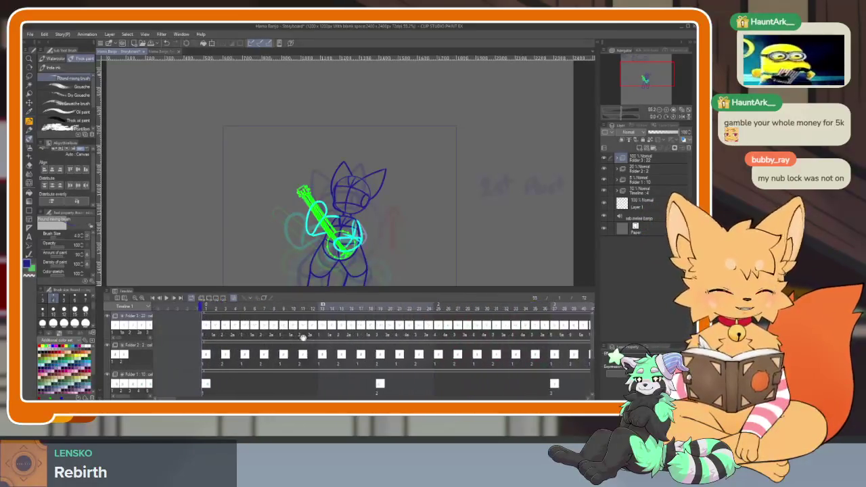
# Step: Scrub the playhead forward from about frame 8 to frame 18
pyautogui.moveTo(230, 308); pyautogui.dragTo(294, 306)
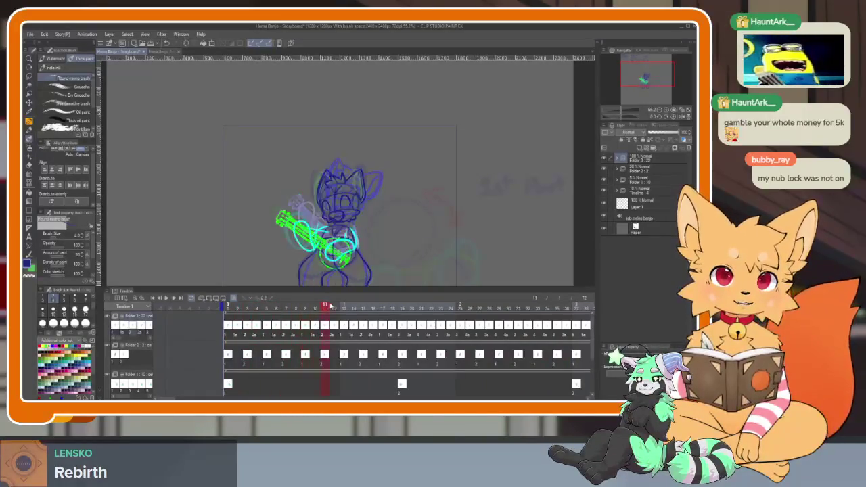
pyautogui.moveTo(294, 306); pyautogui.dragTo(547, 304)
pyautogui.scroll(2, 414, 349)
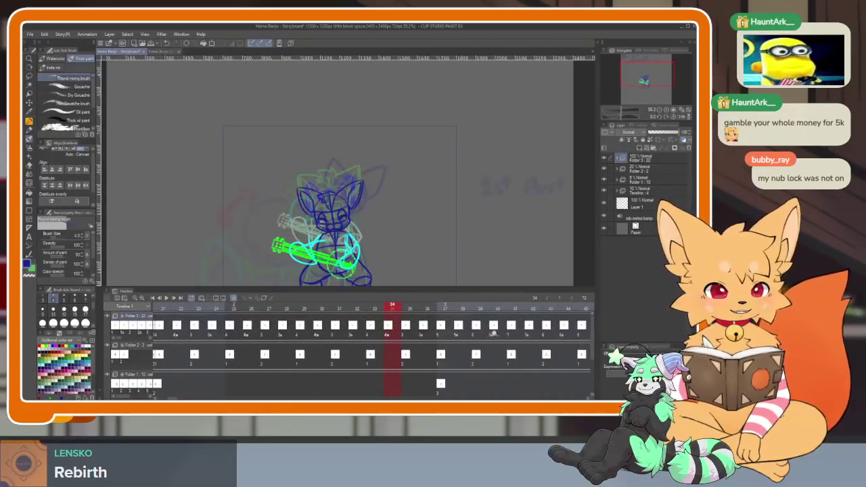
pyautogui.scroll(-3, 498, 335)
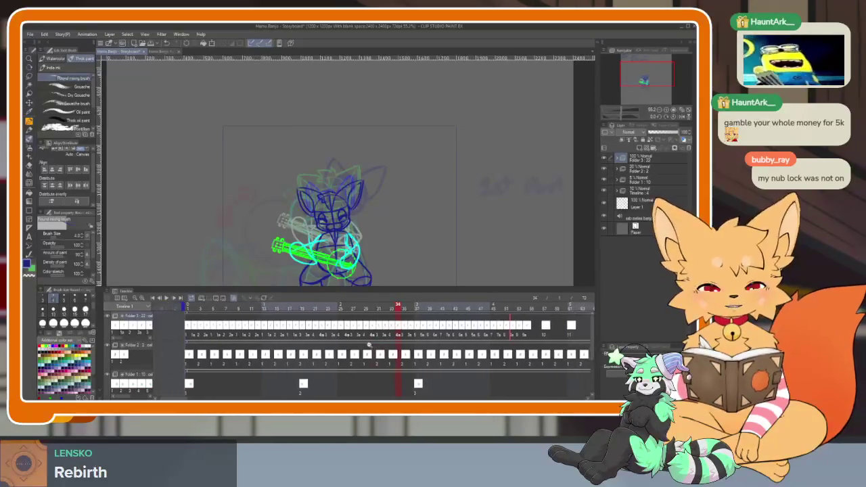
pyautogui.moveTo(494, 346); pyautogui.dragTo(368, 362)
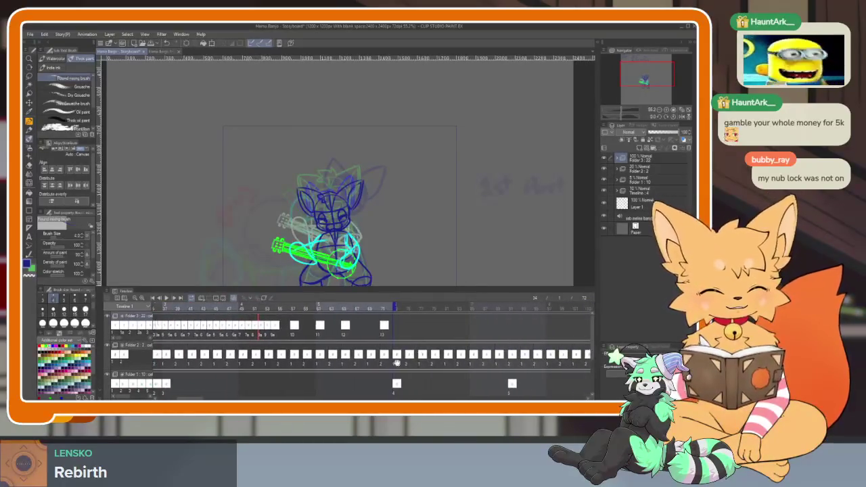
pyautogui.hscroll(-2, 369, 363)
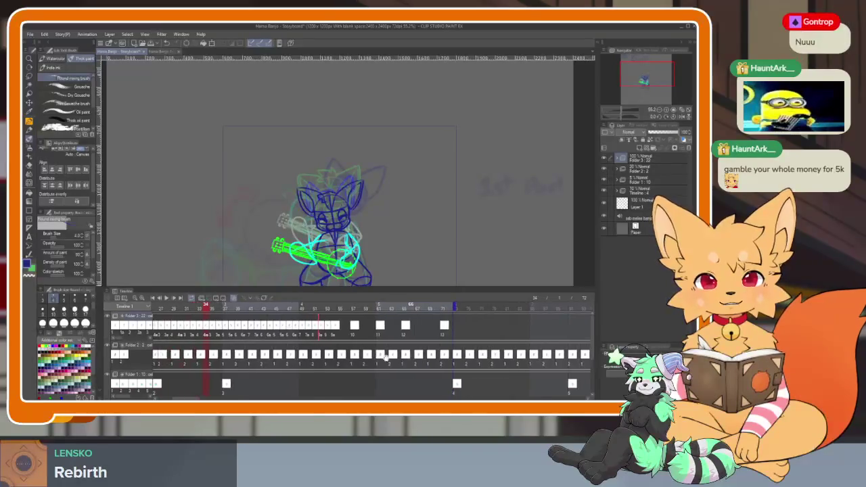
pyautogui.hscroll(-2, 339, 318)
# Step: Scrub through frames 54–68, then return to frame 52 and step to 53
pyautogui.moveTo(336, 313); pyautogui.dragTo(350, 312)
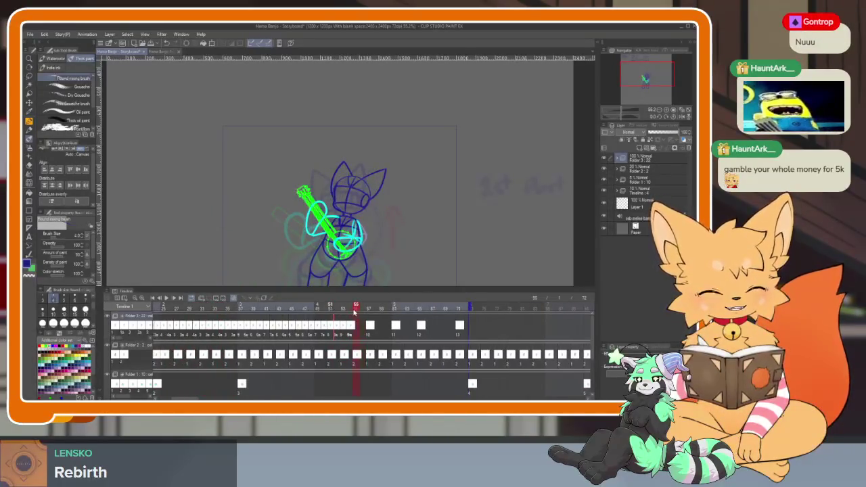
pyautogui.scroll(3, 352, 322)
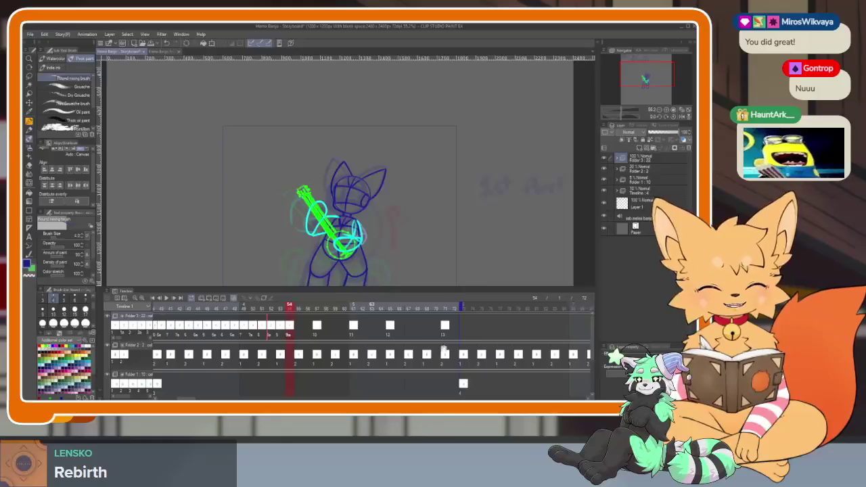
pyautogui.moveTo(317, 308); pyautogui.dragTo(448, 308)
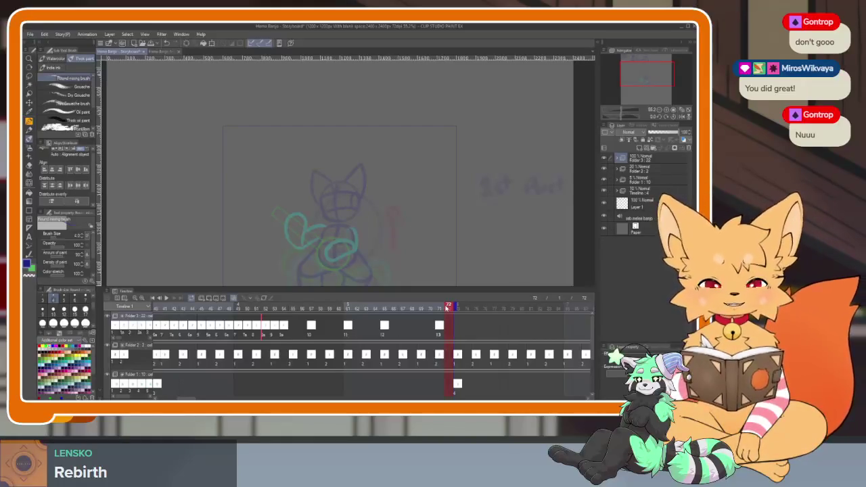
pyautogui.moveTo(283, 311)
pyautogui.mouseDown()
pyautogui.moveTo(449, 308)
pyautogui.moveTo(348, 307)
pyautogui.mouseUp()
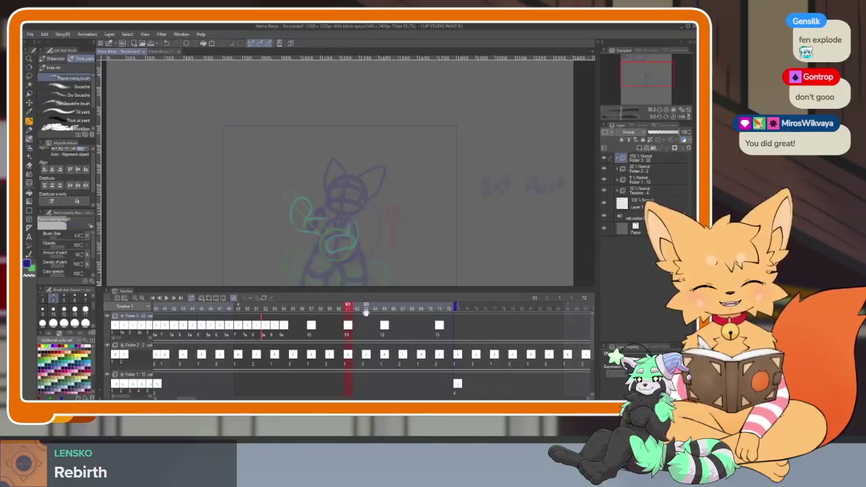
pyautogui.click(265, 308)
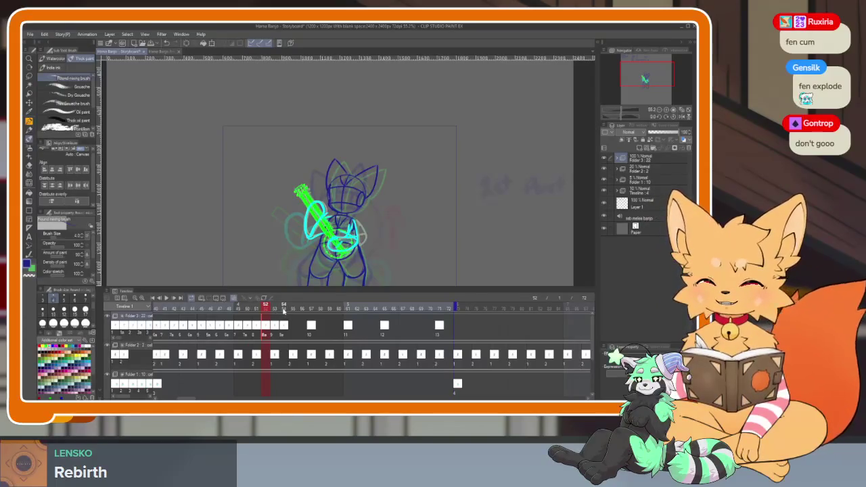
pyautogui.moveTo(273, 309); pyautogui.dragTo(274, 310)
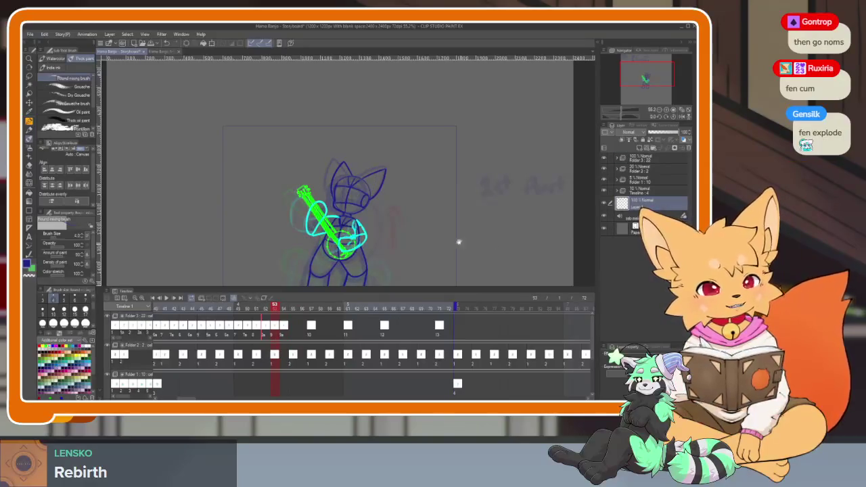
# Step: Add a new layer above Layer 1 and write 'Bounce' under the 54th note
pyautogui.moveTo(458, 242)
pyautogui.mouseDown()
pyautogui.moveTo(461, 206)
pyautogui.moveTo(453, 198)
pyautogui.mouseUp()
pyautogui.click(640, 149)
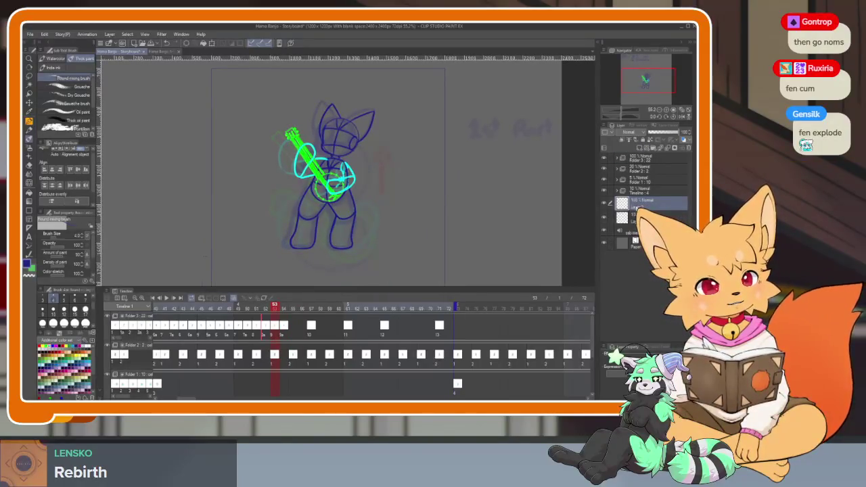
pyautogui.moveTo(277, 310); pyautogui.dragTo(283, 310)
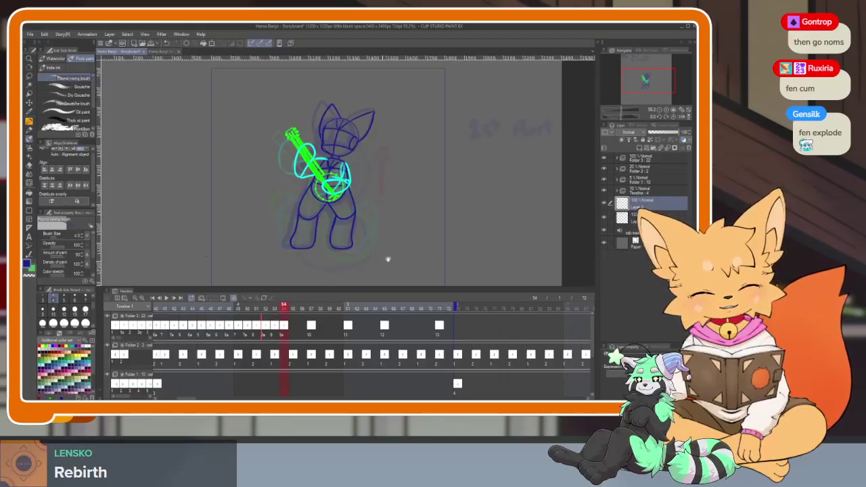
pyautogui.scroll(3, 438, 220)
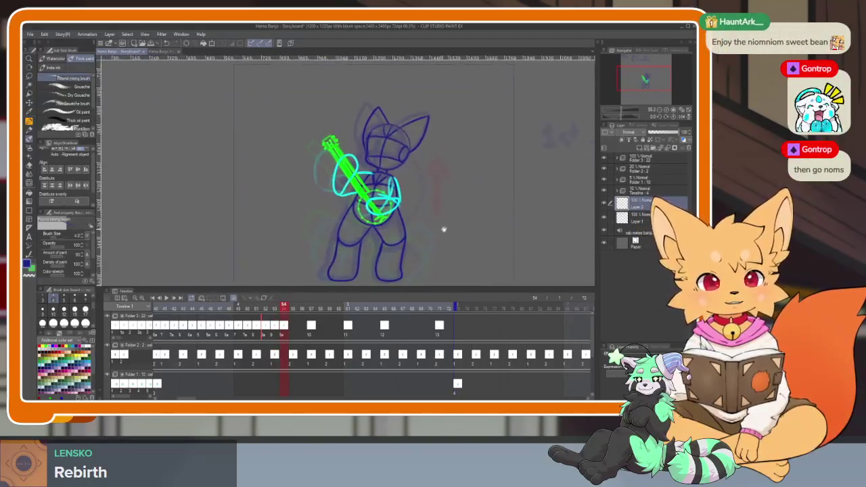
pyautogui.press('p')
pyautogui.press('b')
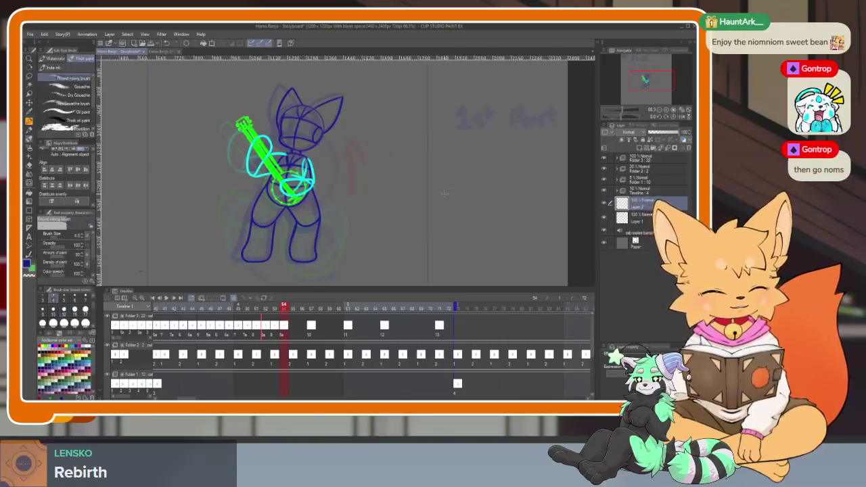
pyautogui.moveTo(467, 212); pyautogui.dragTo(452, 211)
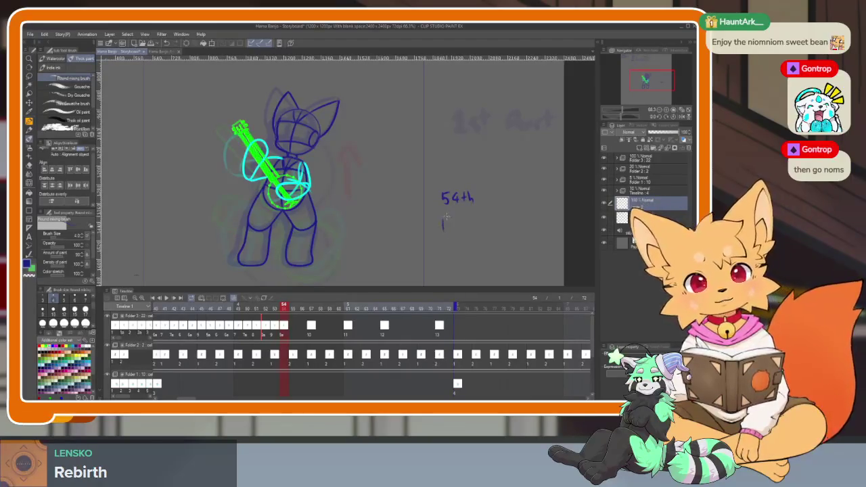
pyautogui.moveTo(446, 216)
pyautogui.mouseDown()
pyautogui.moveTo(454, 228)
pyautogui.moveTo(464, 224)
pyautogui.mouseUp()
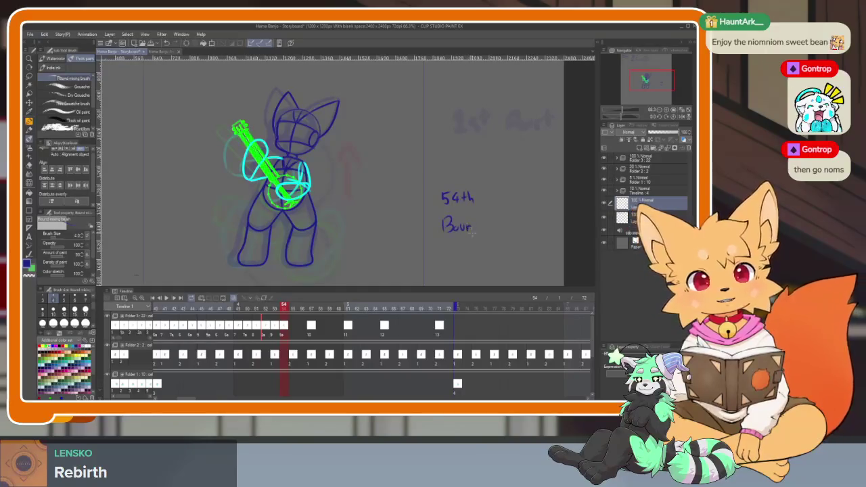
# Step: Check frames 57 and 61, undoing the stray stroke under '57th'
pyautogui.moveTo(292, 310); pyautogui.dragTo(309, 311)
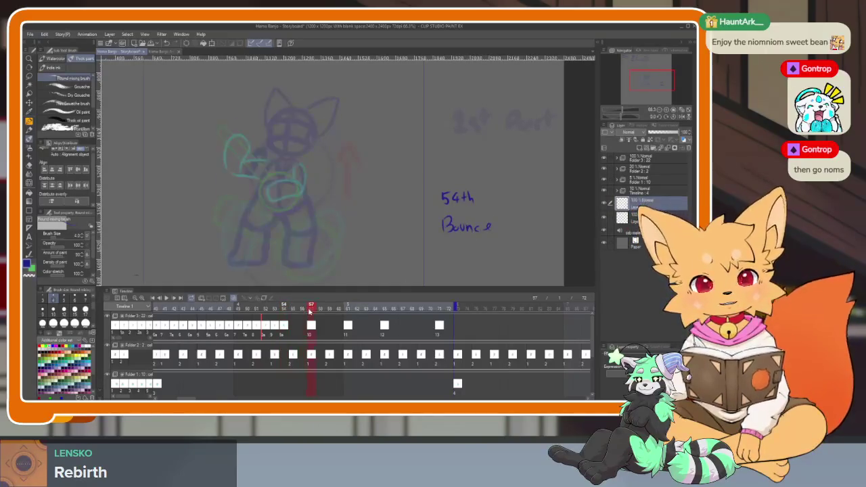
pyautogui.moveTo(506, 220); pyautogui.dragTo(462, 191)
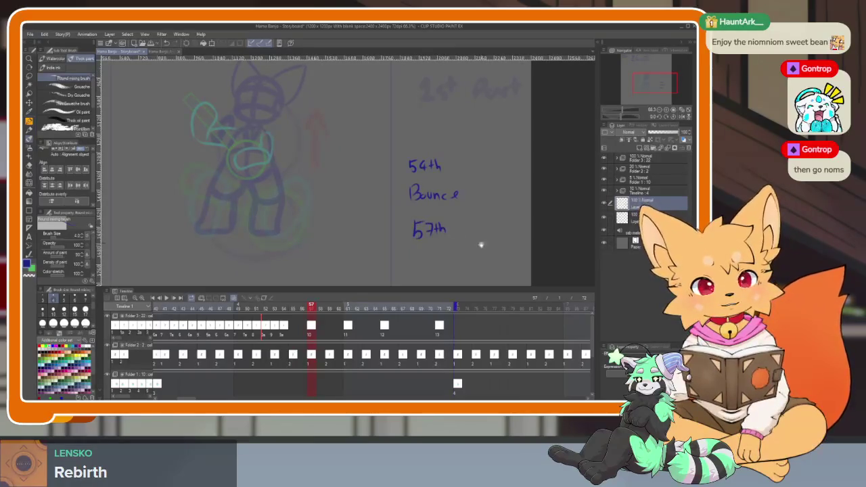
pyautogui.moveTo(482, 245)
pyautogui.mouseDown()
pyautogui.moveTo(434, 225)
pyautogui.moveTo(402, 250)
pyautogui.moveTo(431, 237)
pyautogui.mouseUp()
pyautogui.hotkey('ctrl', 'z')
pyautogui.moveTo(310, 312); pyautogui.dragTo(382, 309)
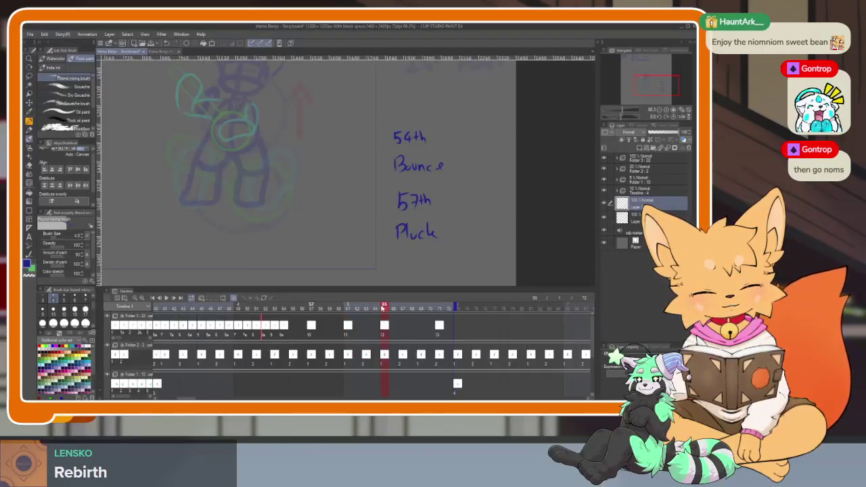
pyautogui.click(348, 309)
pyautogui.moveTo(456, 216); pyautogui.dragTo(399, 218)
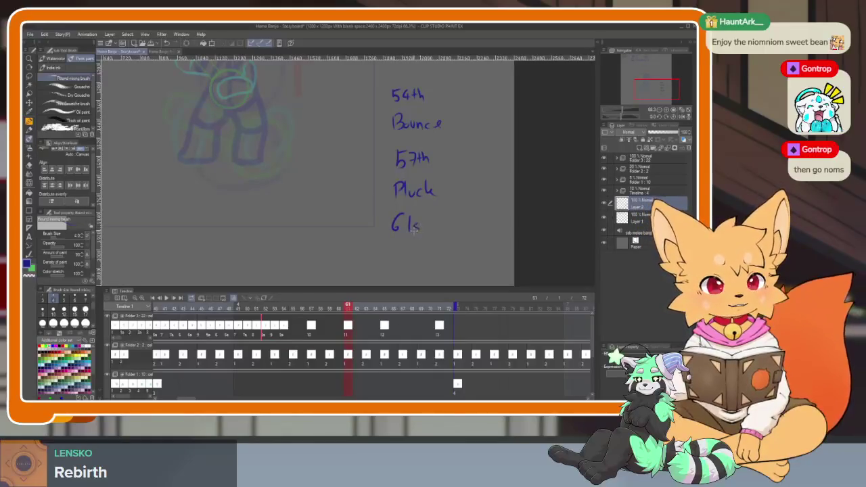
pyautogui.moveTo(436, 218)
pyautogui.mouseDown()
pyautogui.moveTo(415, 253)
pyautogui.moveTo(359, 251)
pyautogui.mouseUp()
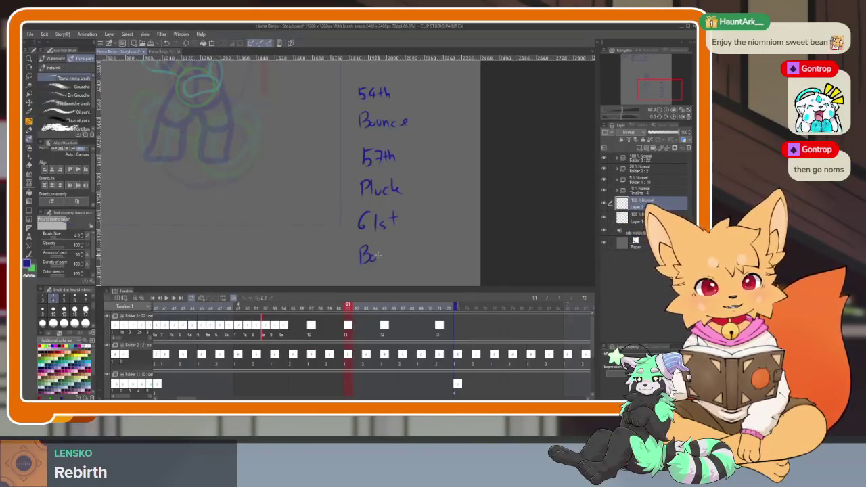
# Step: Write 'Pluck' under the 66th note, then move to the last frame, 72
pyautogui.moveTo(405, 266)
pyautogui.mouseDown()
pyautogui.moveTo(398, 249)
pyautogui.moveTo(427, 224)
pyautogui.mouseUp()
pyautogui.click(384, 308)
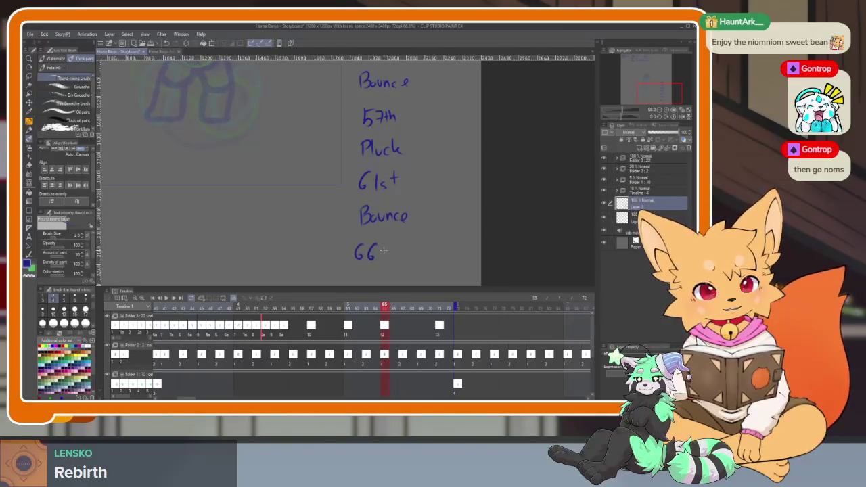
pyautogui.moveTo(391, 255); pyautogui.dragTo(390, 220)
pyautogui.moveTo(360, 255); pyautogui.dragTo(362, 245)
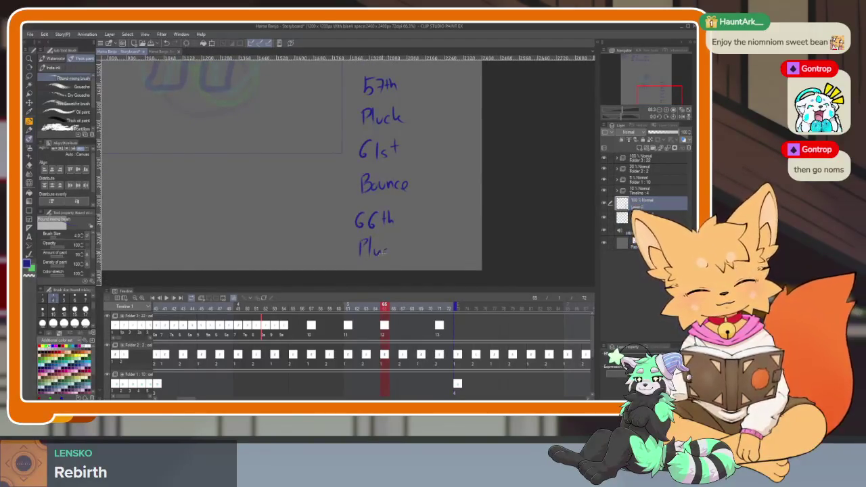
pyautogui.moveTo(385, 251)
pyautogui.mouseDown()
pyautogui.moveTo(456, 246)
pyautogui.moveTo(489, 272)
pyautogui.mouseUp()
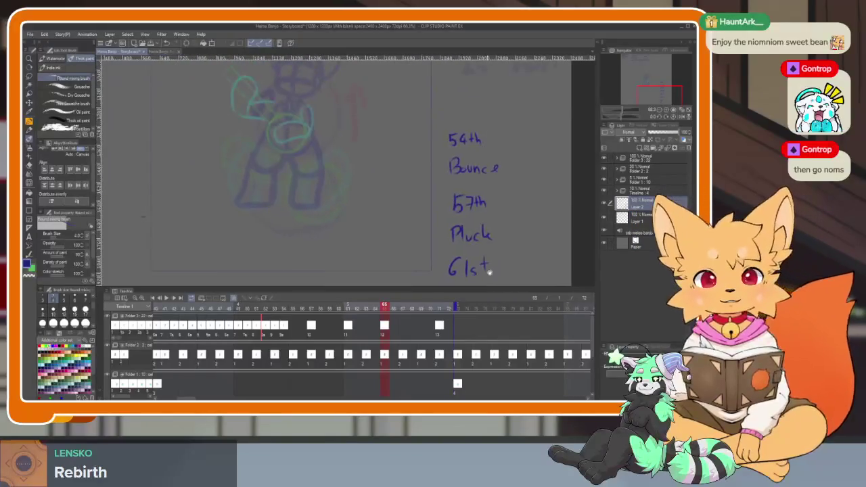
pyautogui.scroll(-2, 489, 272)
pyautogui.moveTo(383, 306); pyautogui.dragTo(445, 306)
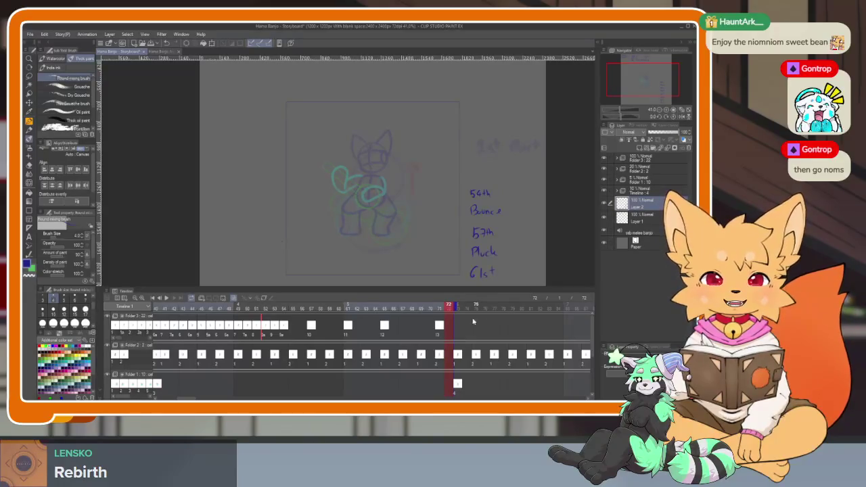
# Step: Return to frame 1, hide all palettes, and zoom in on the fox
pyautogui.click(155, 298)
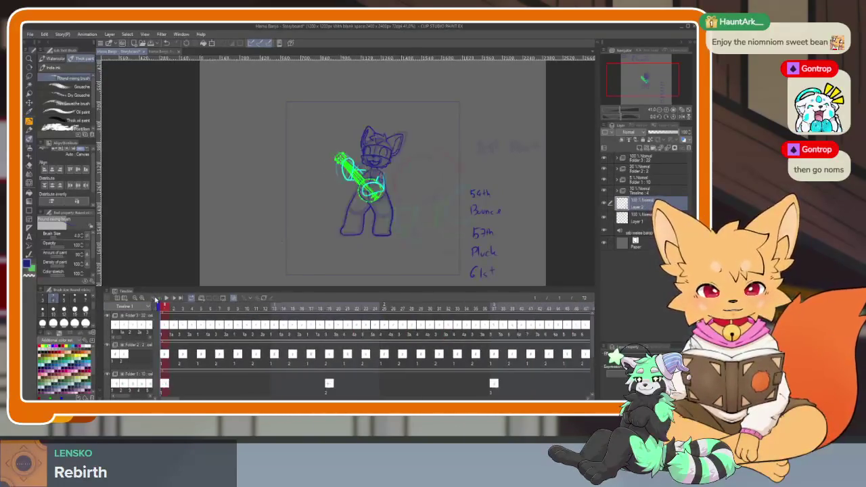
pyautogui.press('Tab')
pyautogui.scroll(2, 408, 299)
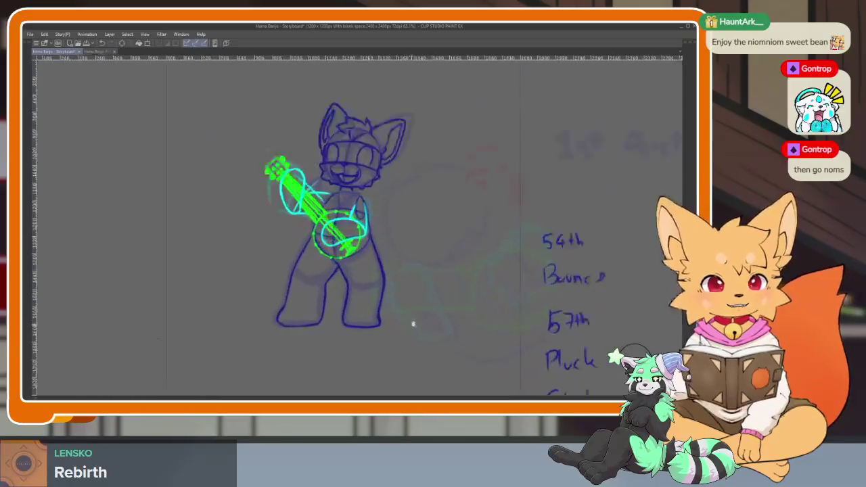
pyautogui.scroll(1, 419, 322)
pyautogui.scroll(1, 426, 320)
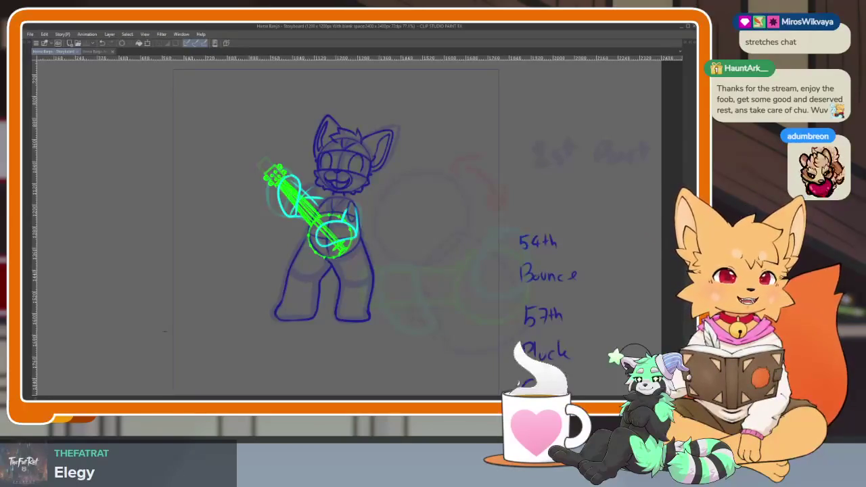
pyautogui.hotkey('alt', 'Tab')
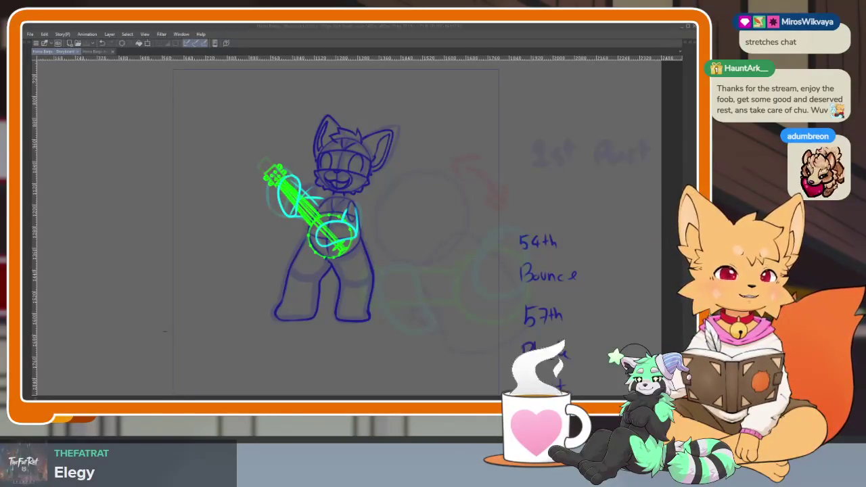